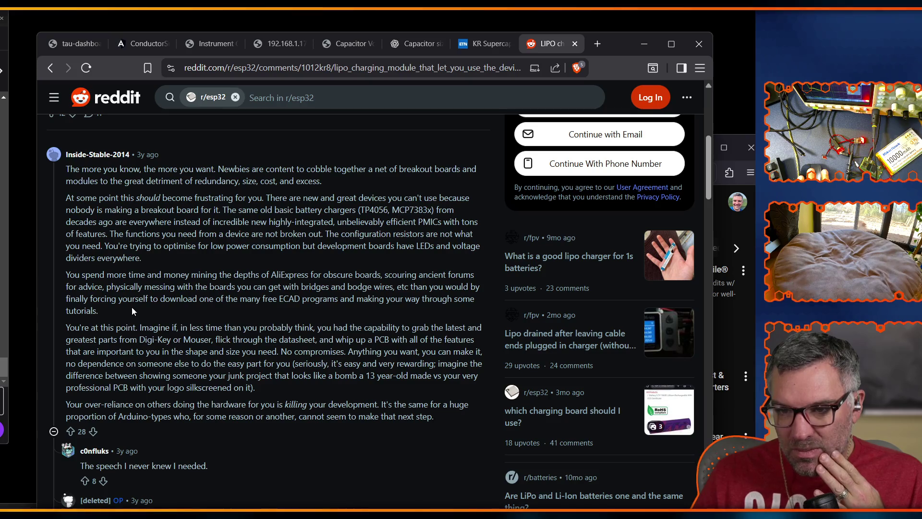
- Read down the r/esp32 post, briefly highlighting the sentence about Digi-Key and Mouser
scroll(158, 361, down, 3)
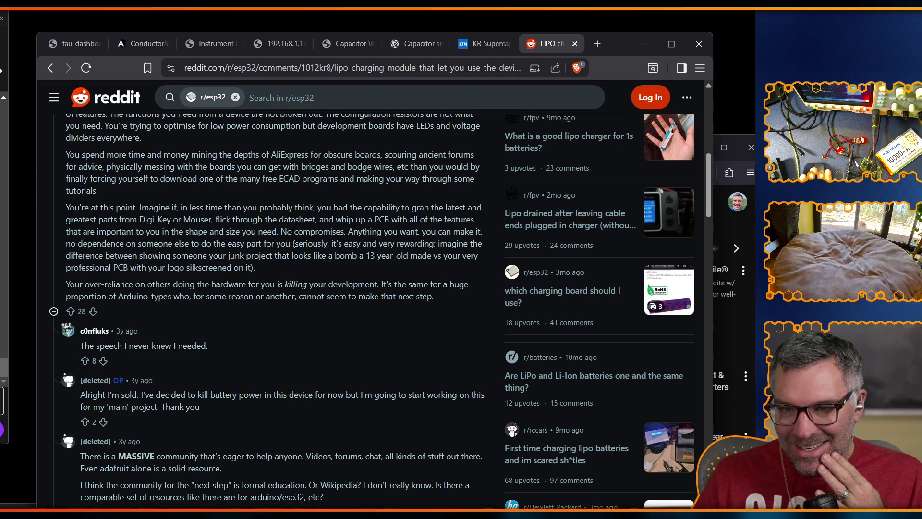
drag(119, 219, 327, 221)
click(314, 267)
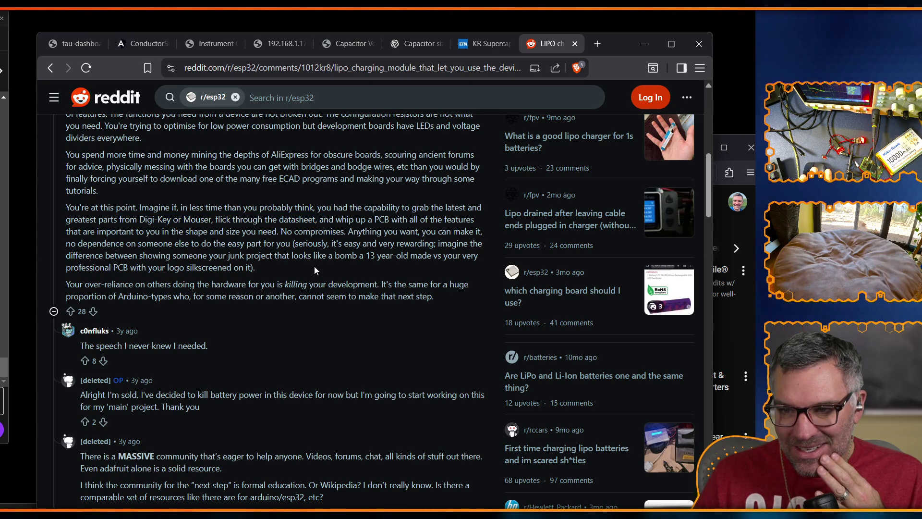
- Skim the comments, return to the post, and expand its full text with 'Read more'
scroll(314, 266, down, 4)
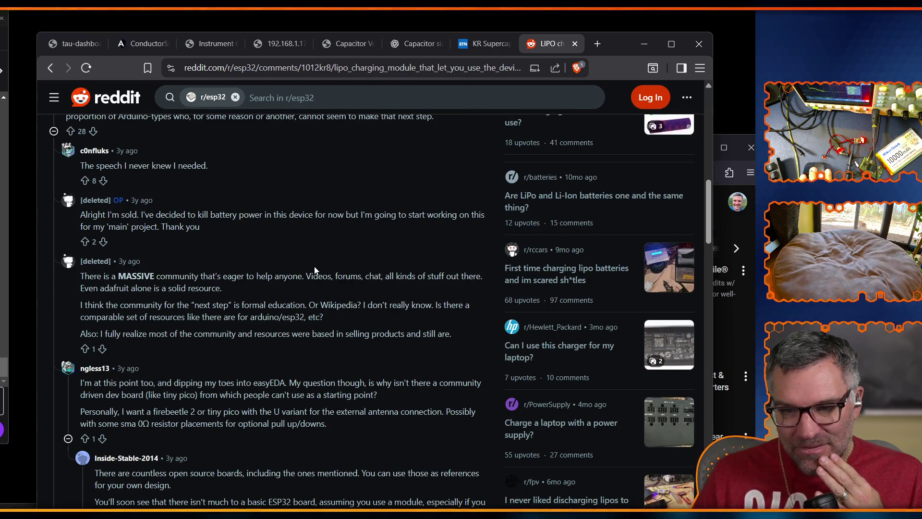
scroll(271, 330, down, 3)
scroll(271, 330, down, 5)
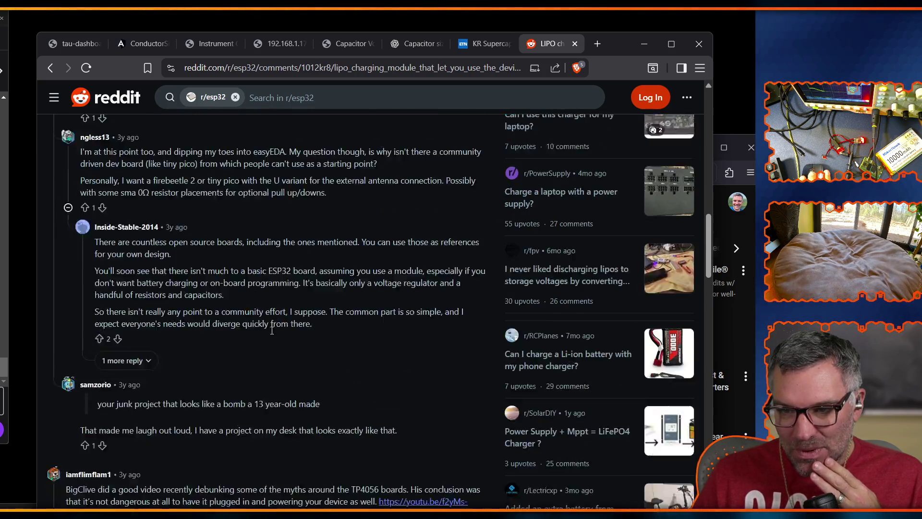
scroll(240, 317, down, 1)
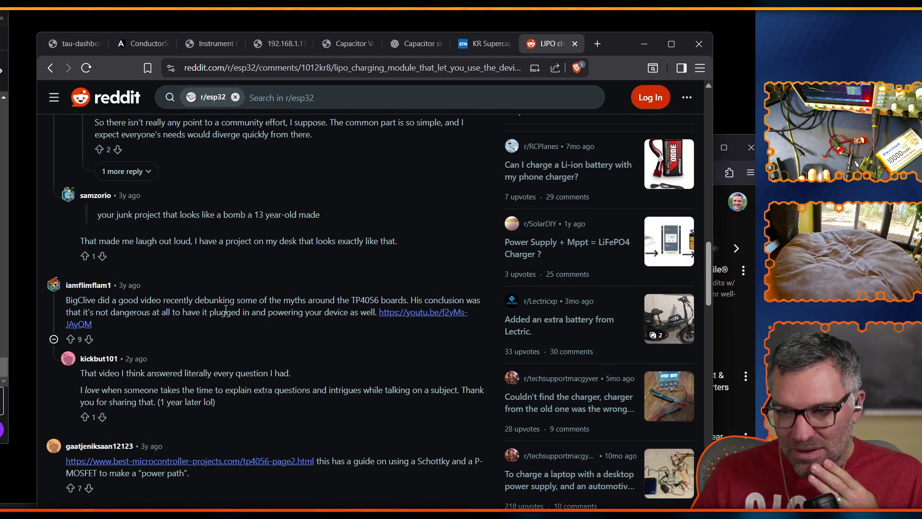
scroll(284, 329, down, 1)
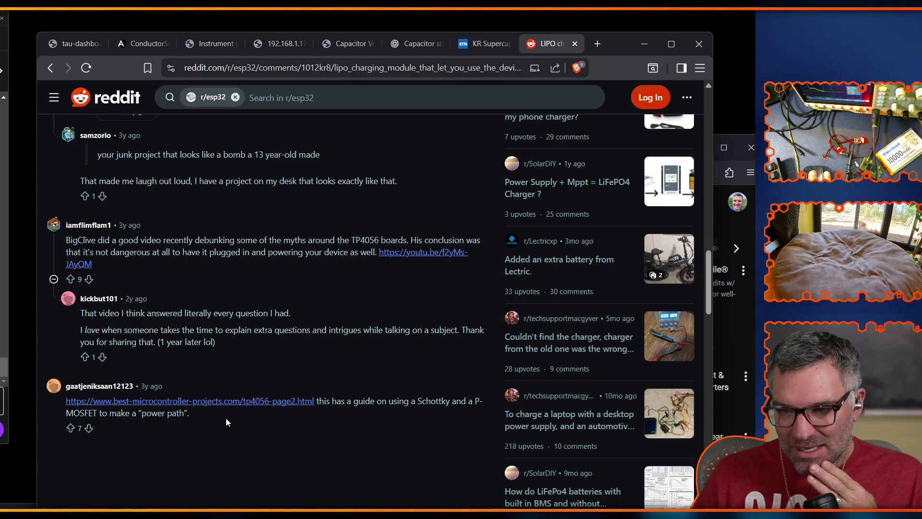
scroll(385, 402, down, 3)
scroll(384, 402, up, 10)
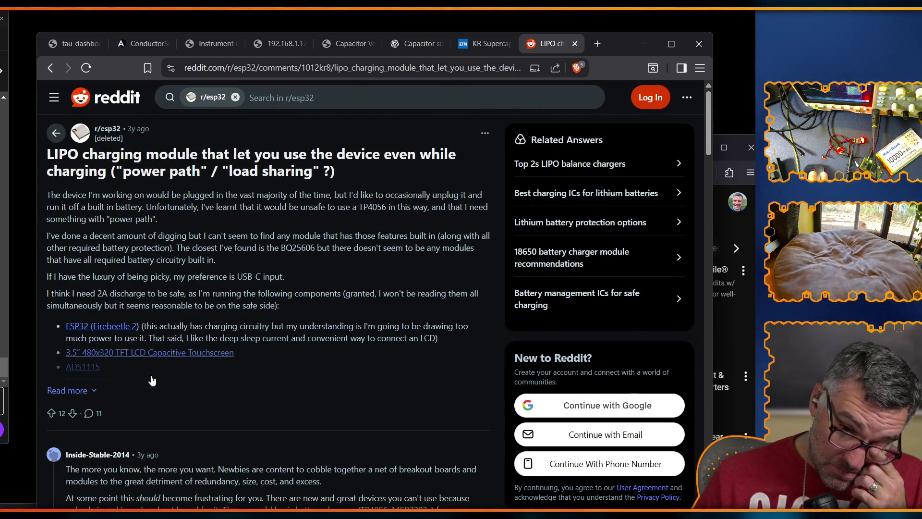
click(73, 389)
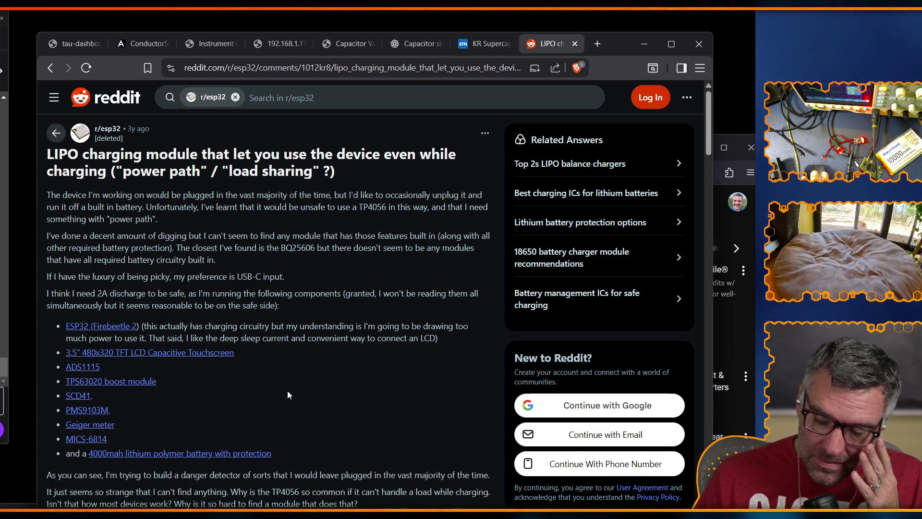
scroll(218, 420, down, 3)
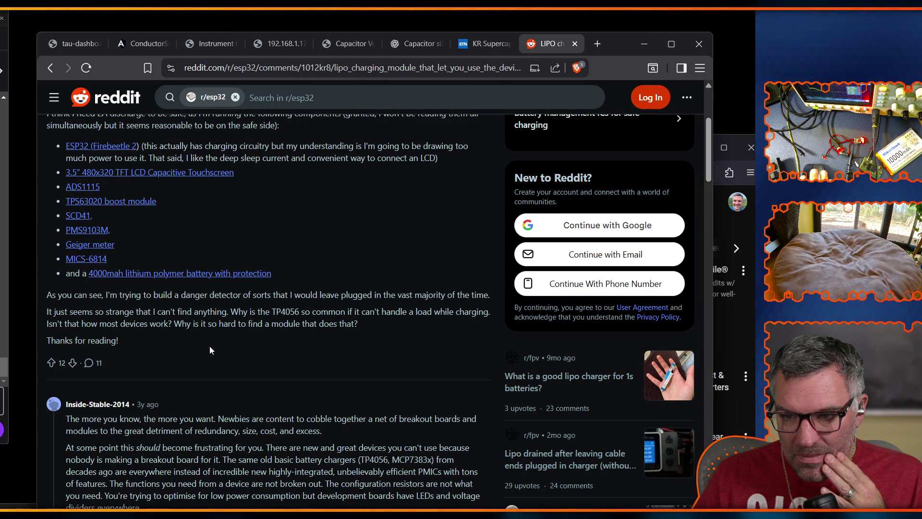
- Return to the Google results and briefly check the Amazon charge-discharge module listing
click(50, 70)
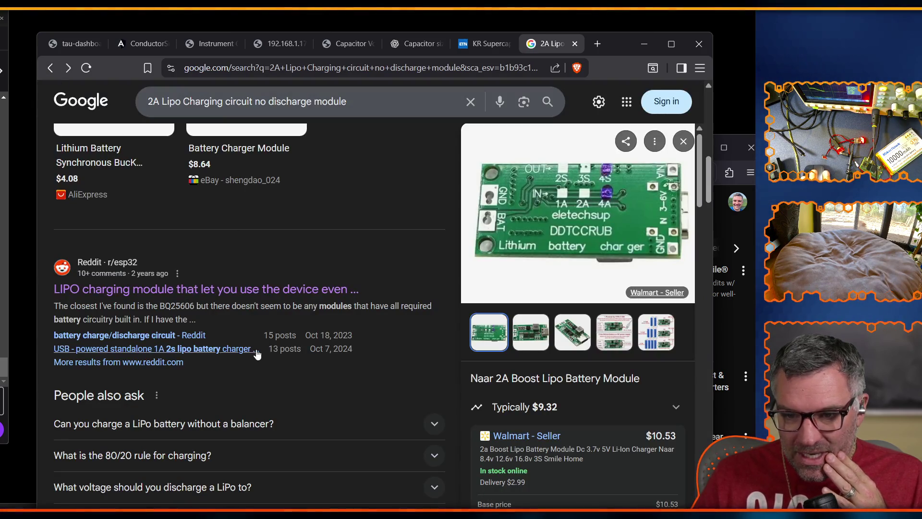
scroll(195, 254, down, 6)
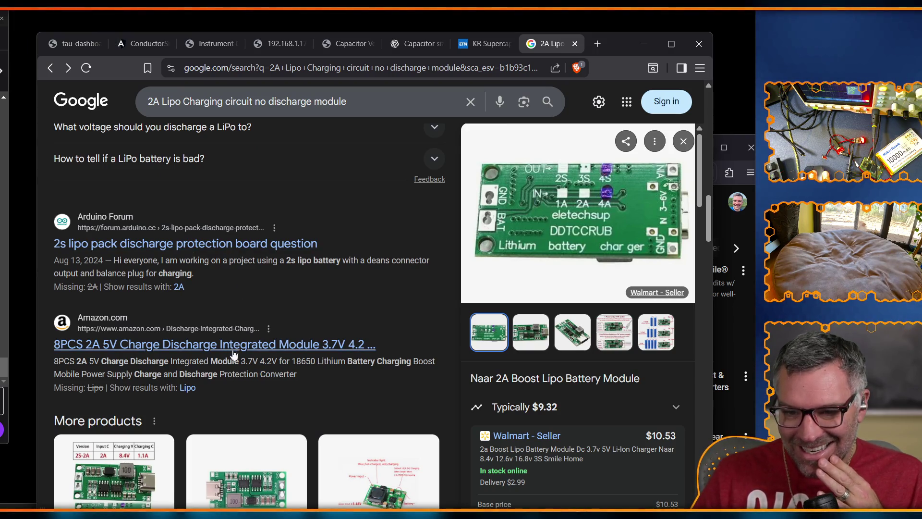
click(217, 347)
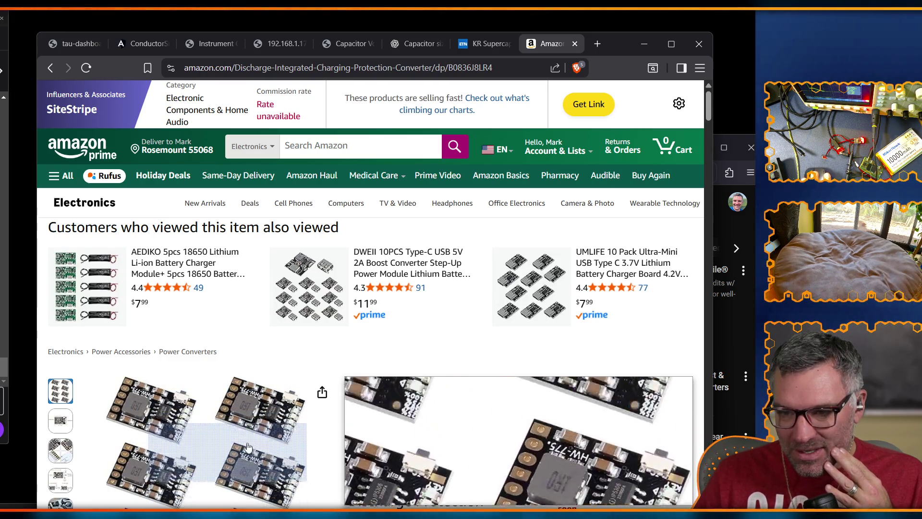
click(50, 67)
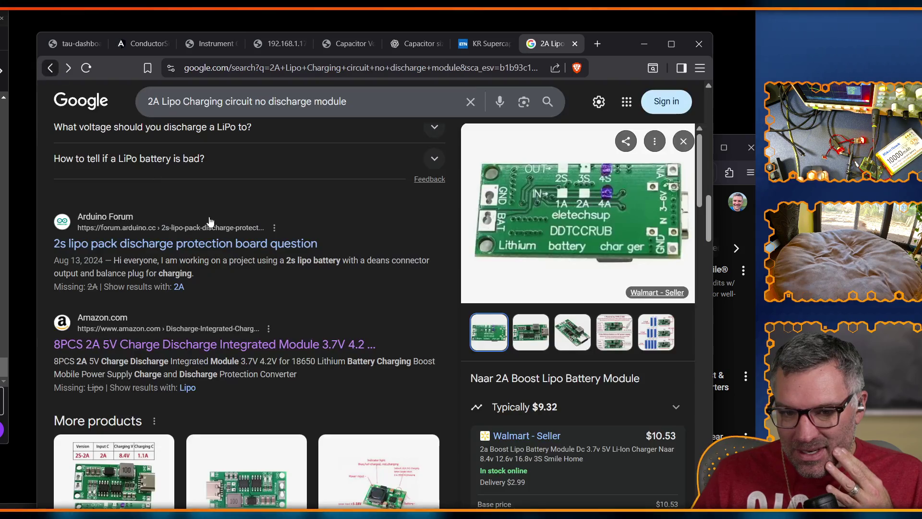
- Show details and the second photo of the eBay 5V 2A Lithium 18650 charger module
scroll(313, 312, down, 3)
scroll(315, 312, down, 2)
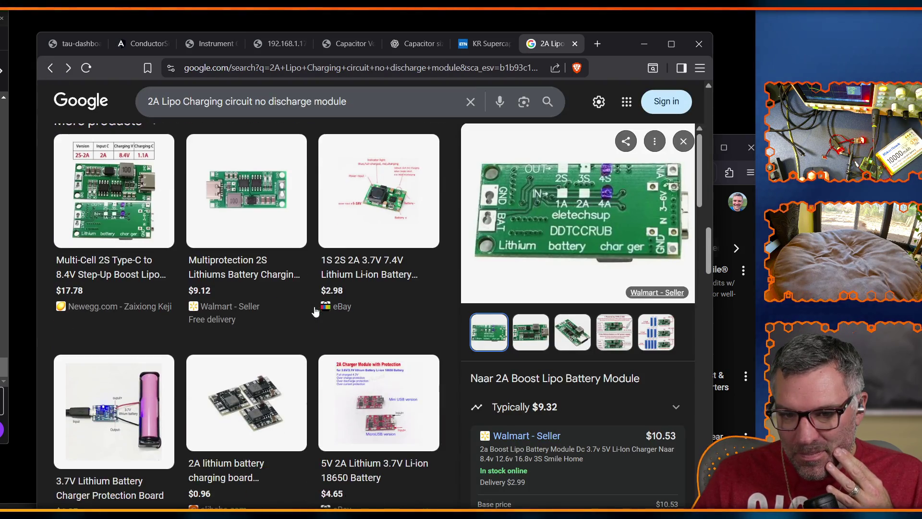
scroll(315, 312, down, 5)
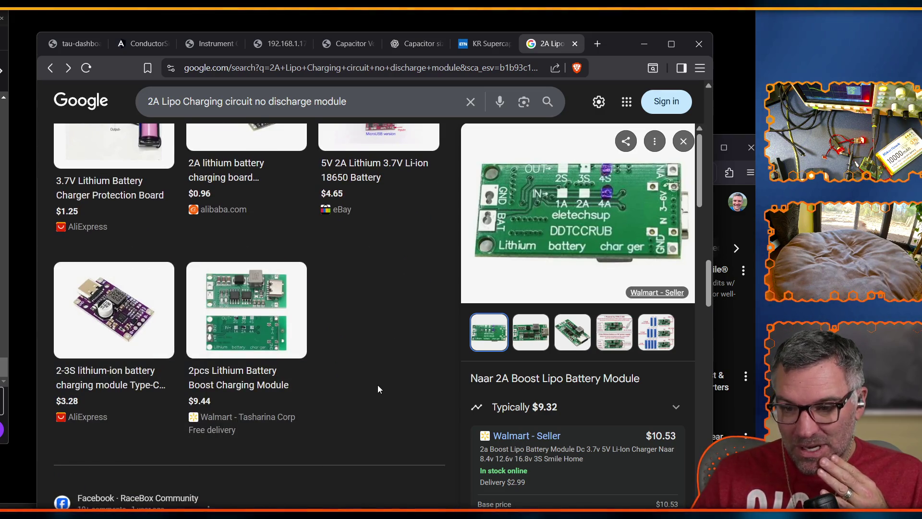
scroll(376, 382, up, 1)
scroll(376, 387, up, 1)
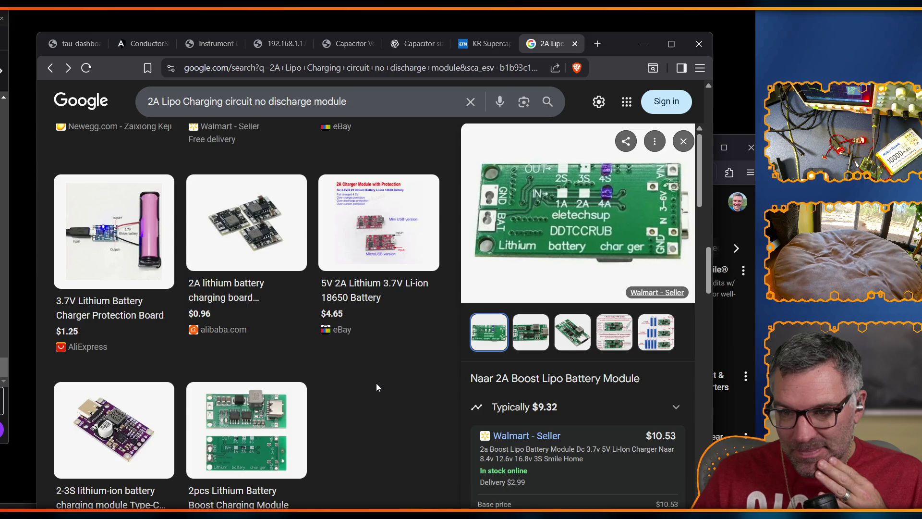
click(345, 287)
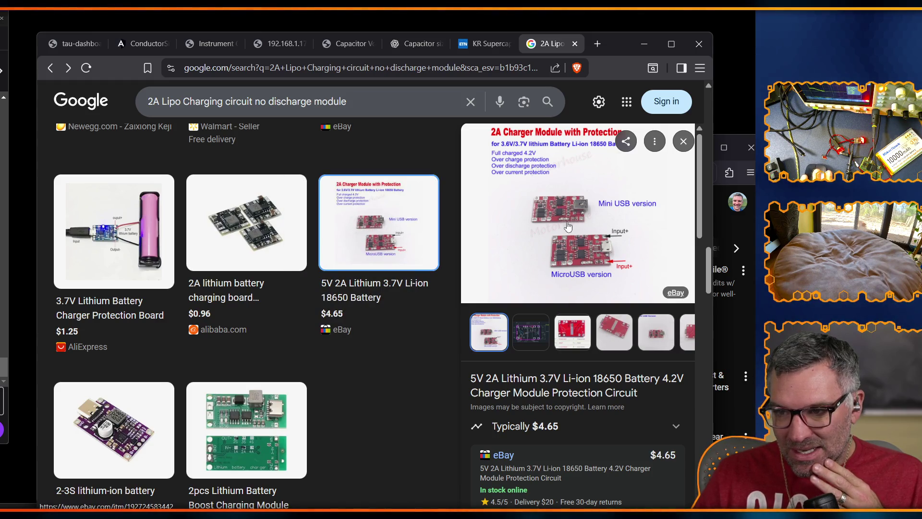
click(545, 348)
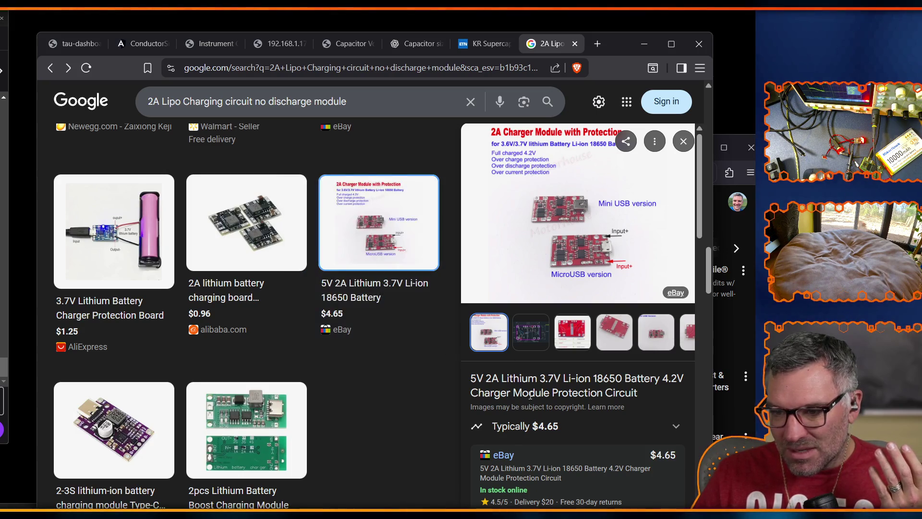
- Open the eBay 5V 2A charger module listing and look over its Similar Items section
click(504, 454)
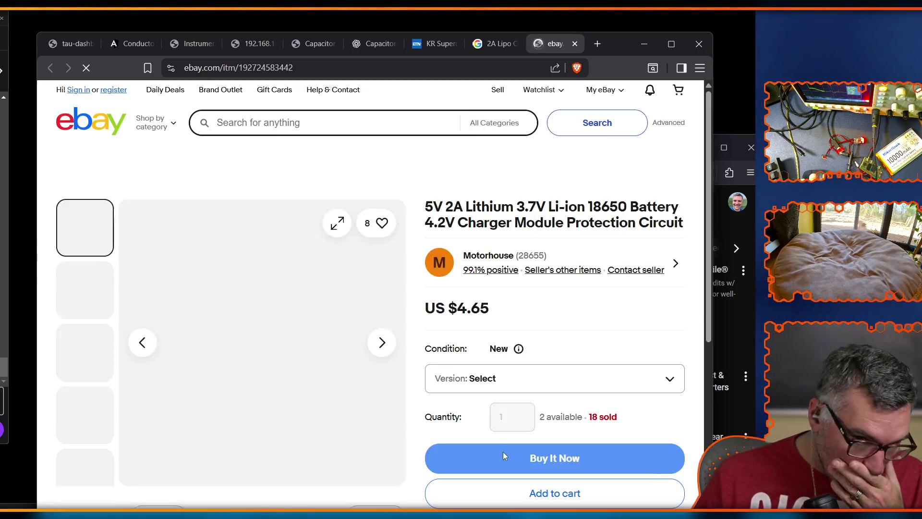
scroll(384, 371, down, 2)
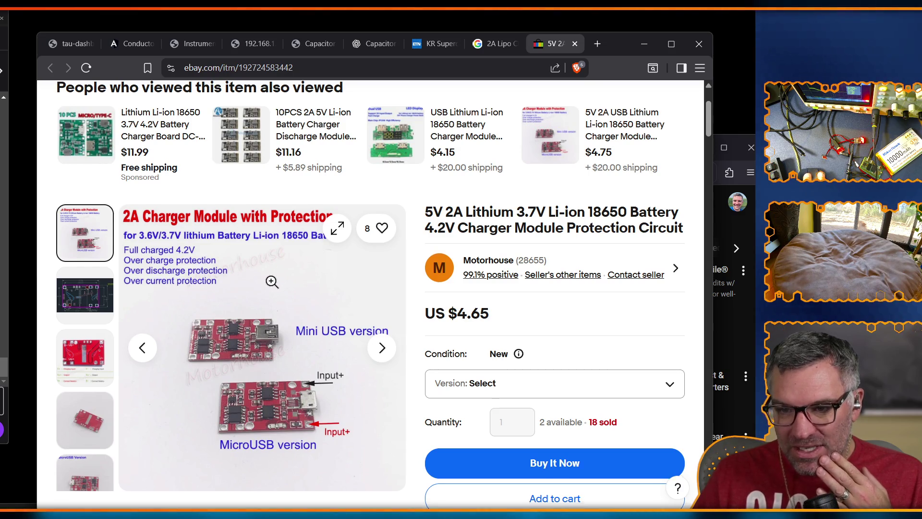
scroll(259, 283, down, 4)
scroll(269, 280, down, 2)
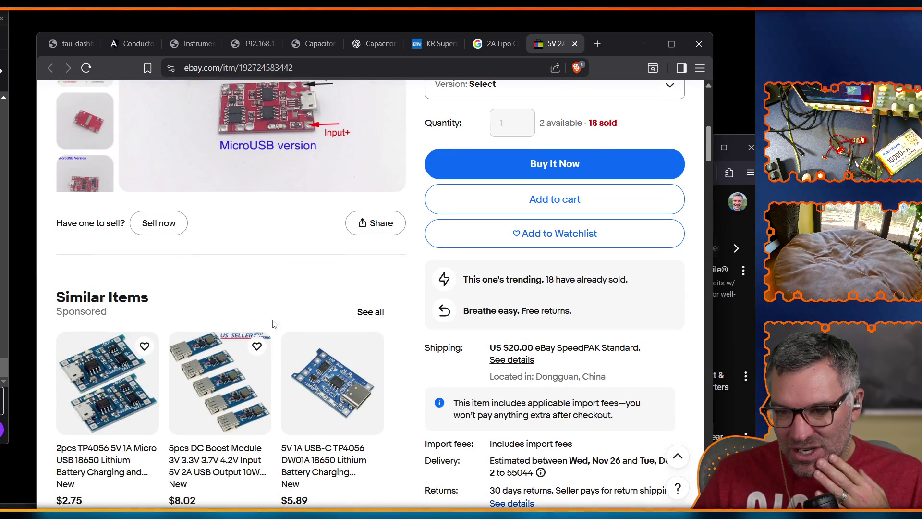
scroll(274, 326, down, 1)
scroll(297, 390, down, 1)
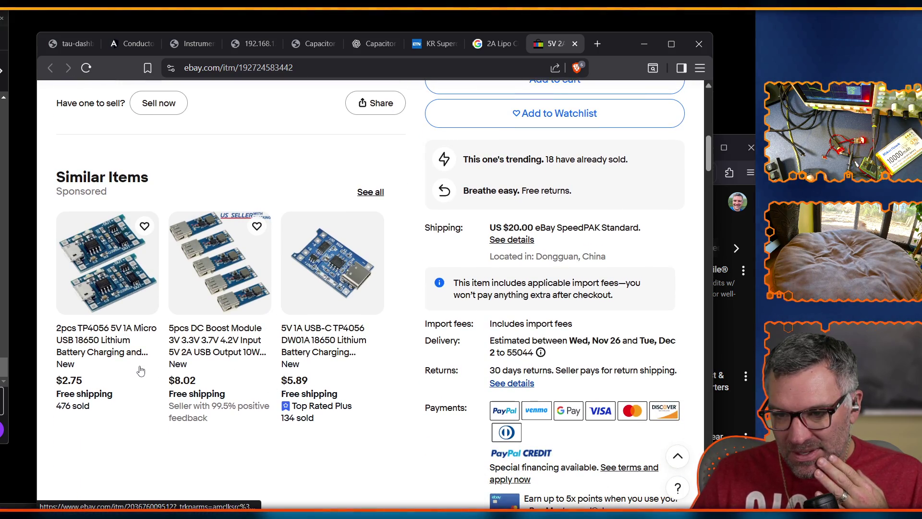
scroll(134, 379, up, 1)
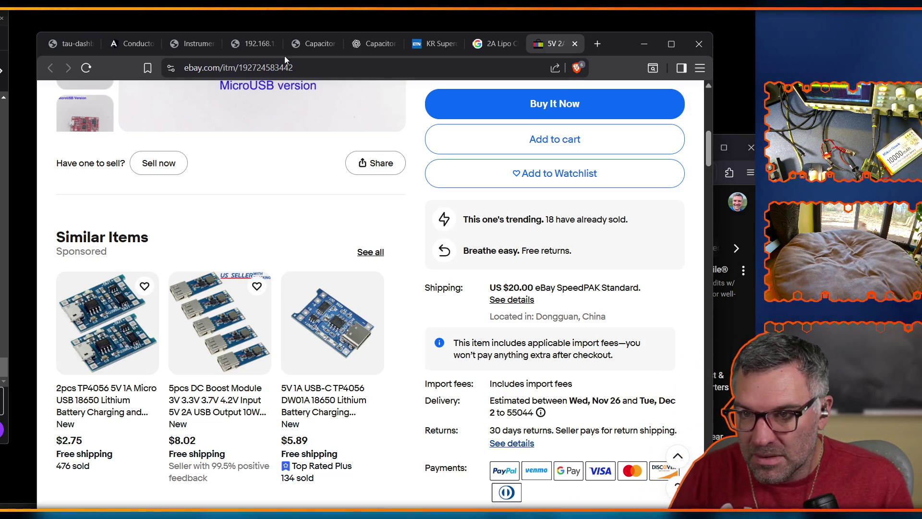
click(260, 49)
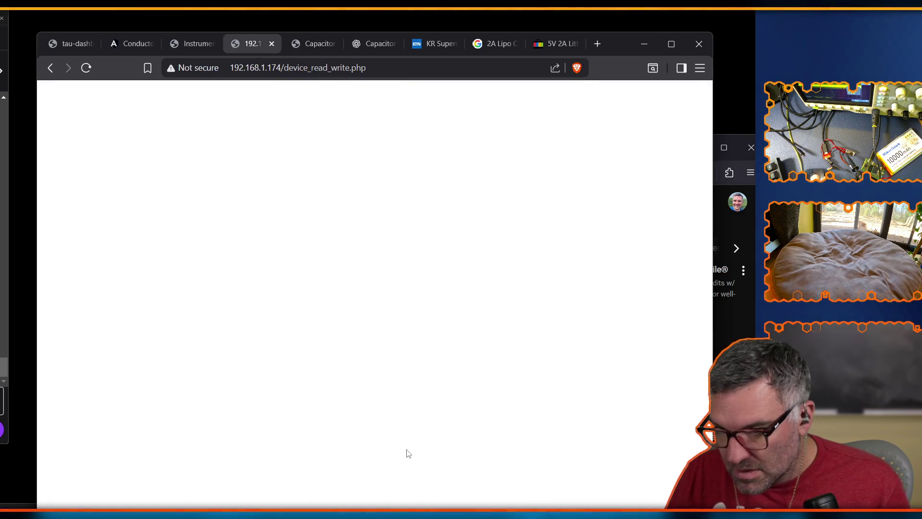
- View the Siglent scope's live screen with the 4.40 V spike, then move that window aside
click(193, 43)
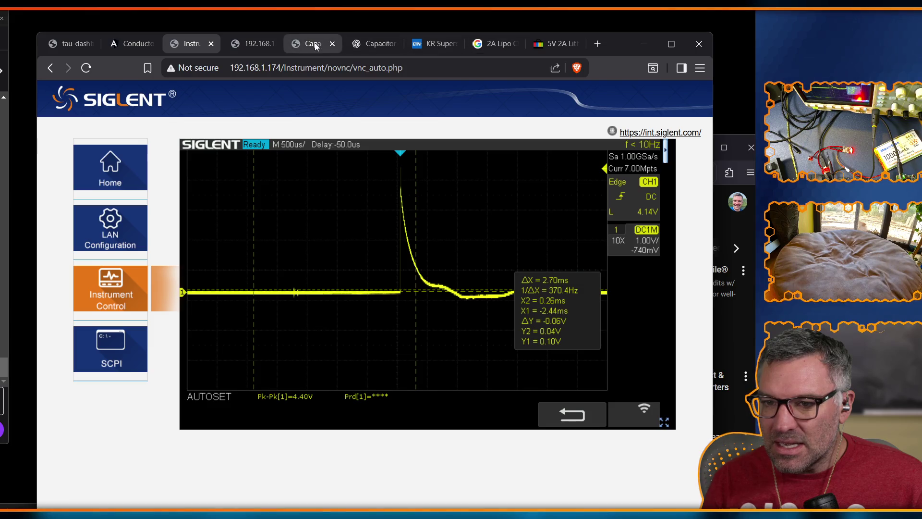
mouse_move(621, 47)
mouse_down()
mouse_move(95, 76)
mouse_move(355, 53)
mouse_up()
- Minimize the Siglent scope window, switch to the Amazon tab, then minimize Firefox
click(379, 49)
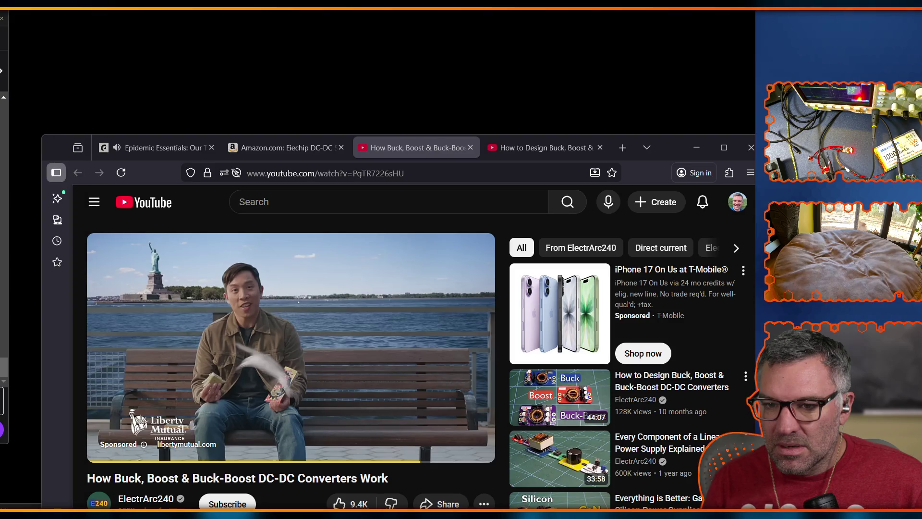
click(294, 142)
drag(667, 142, 658, 128)
click(688, 134)
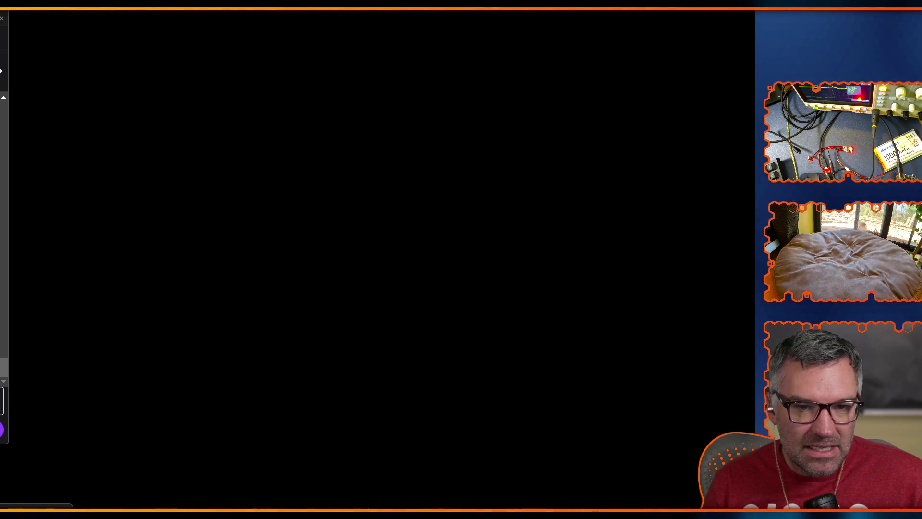
- Restore Firefox and read the MakerHawk battery's over-charge and depletion protection notes
key(alt+Tab)
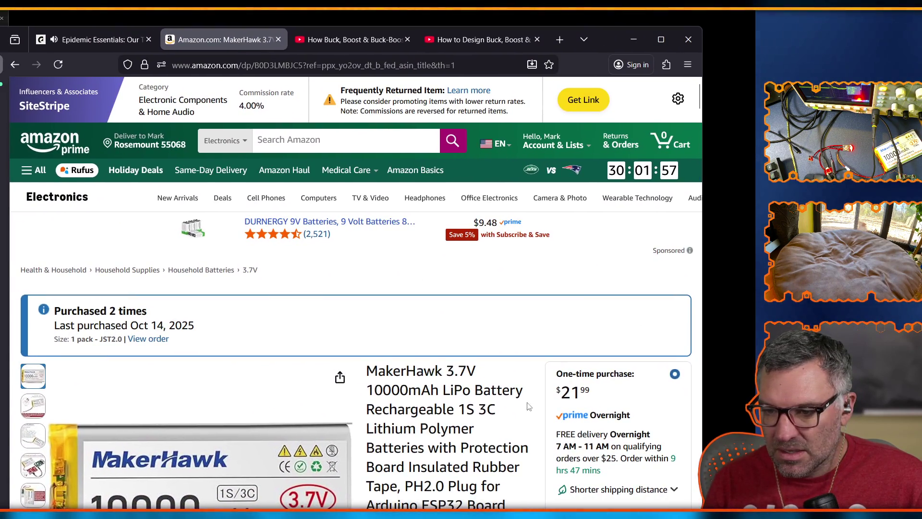
scroll(326, 457, down, 15)
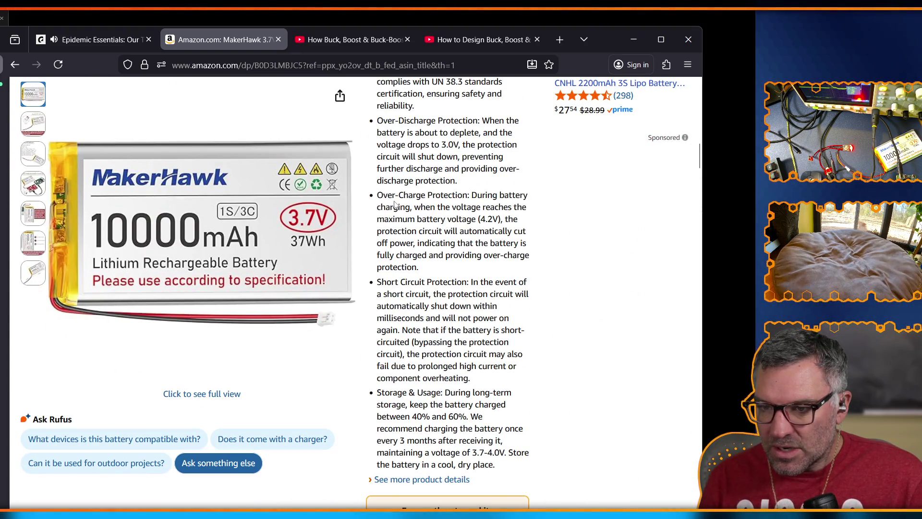
drag(394, 207, 439, 207)
click(440, 206)
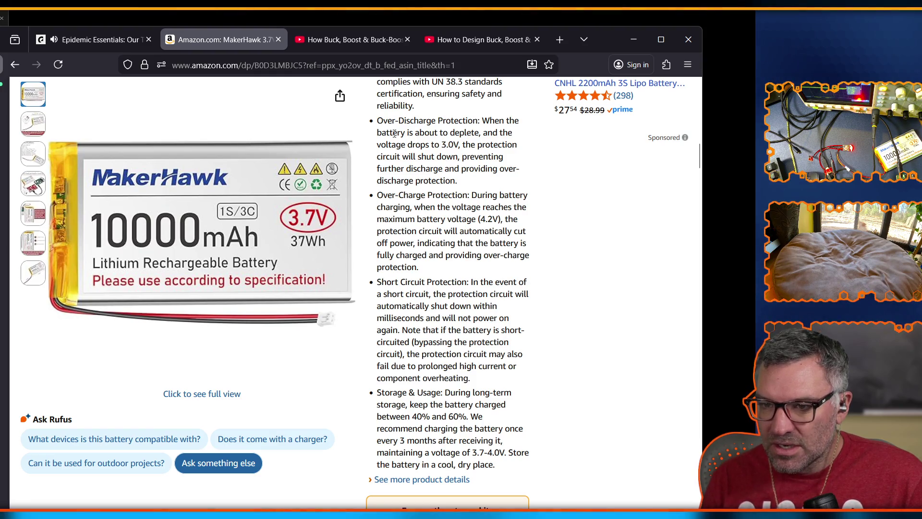
drag(424, 133, 495, 134)
click(495, 134)
- Highlight the 3.0V discharge cutoff, protection shutdown and 3.7-4.0V storage voltage passages
drag(413, 148, 457, 146)
click(490, 146)
drag(387, 160, 493, 158)
click(493, 158)
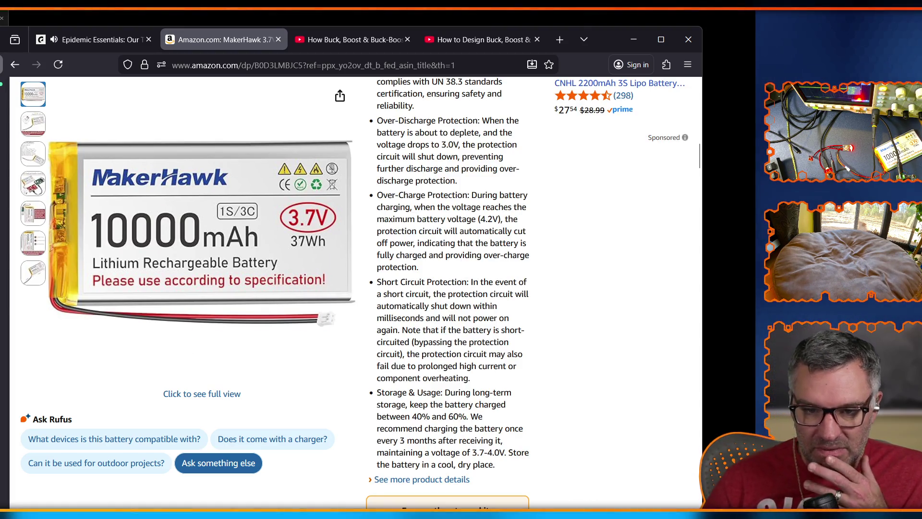
click(5, 230)
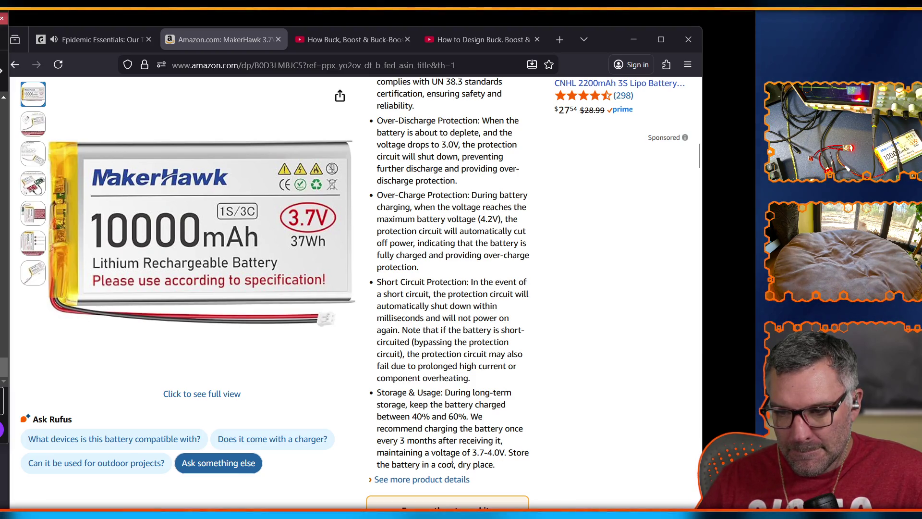
drag(413, 452, 500, 451)
click(511, 448)
scroll(511, 448, up, 3)
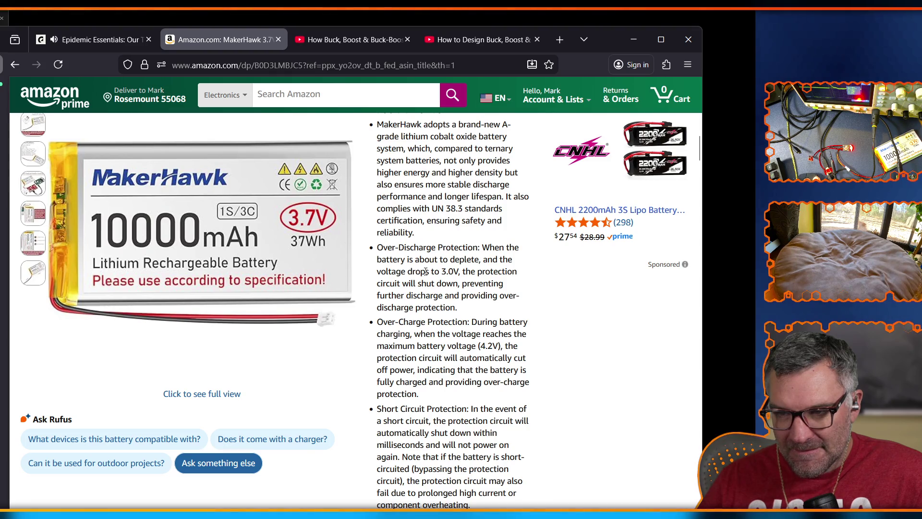
scroll(457, 373, up, 3)
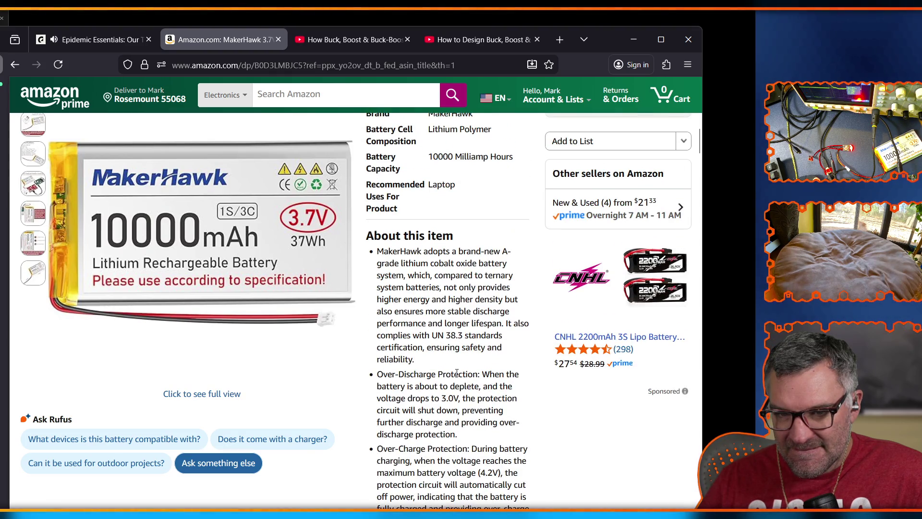
scroll(457, 373, down, 3)
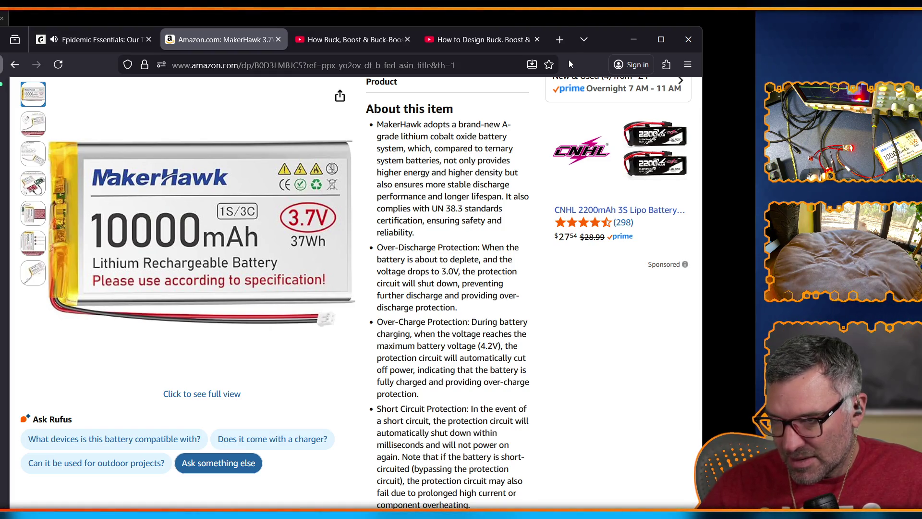
click(558, 38)
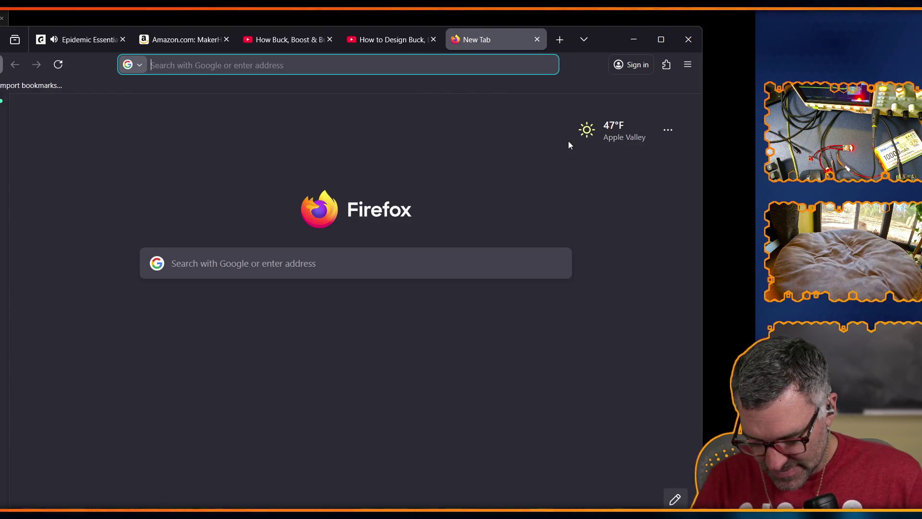
- Search Google for 'Radxa zero 3 w' and open the official Radxa ZERO 3W product page
text(Radxa)
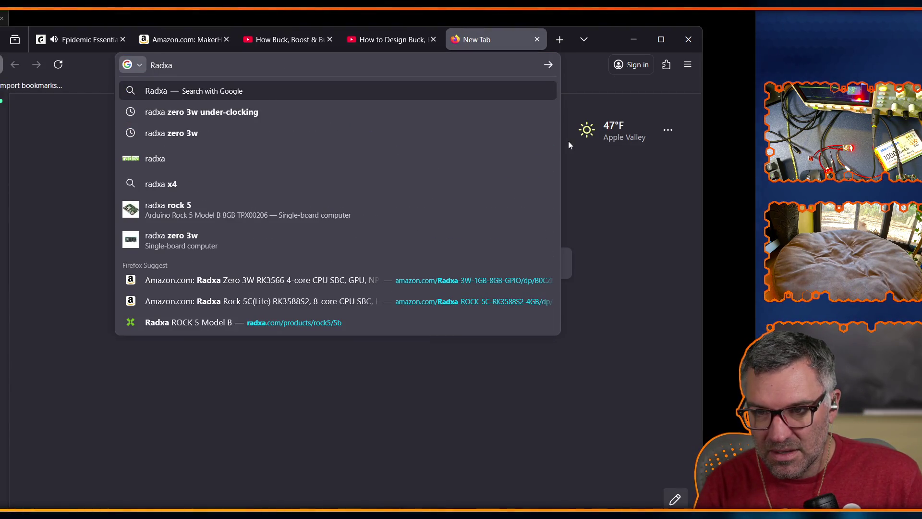
text( zero 3 w)
key(Return)
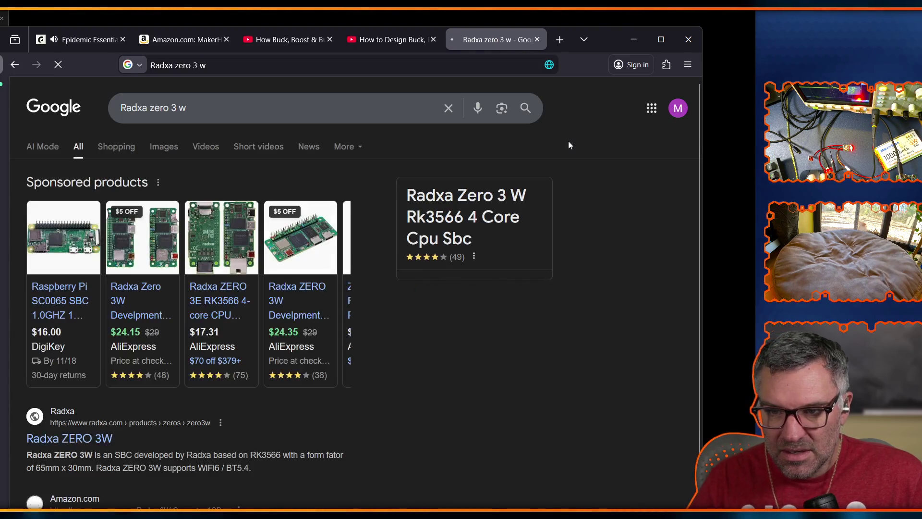
click(80, 441)
- Read through the Radxa ZERO 3W Tech Spec section and scroll back up
scroll(319, 350, down, 4)
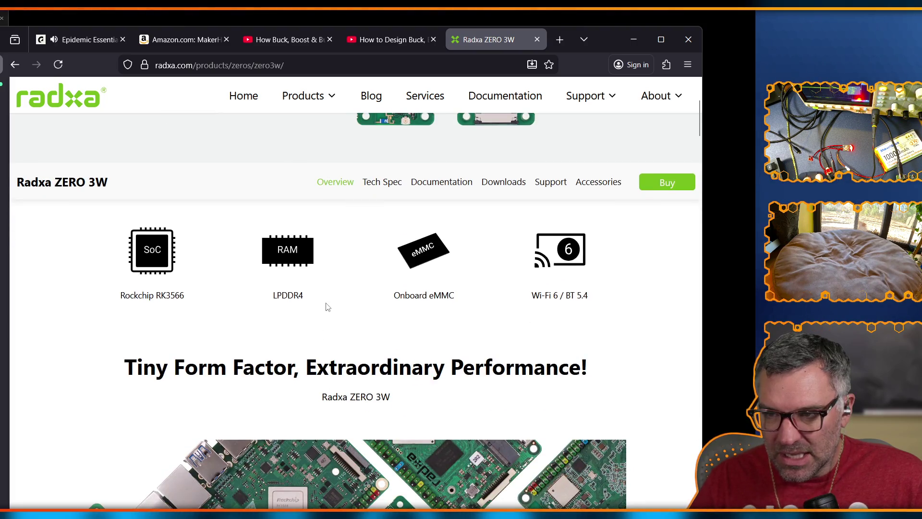
click(385, 187)
scroll(356, 317, down, 3)
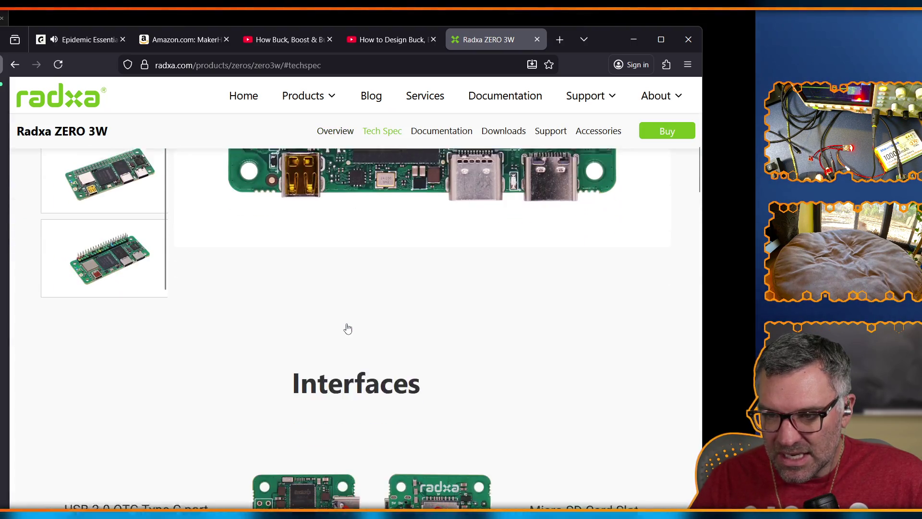
scroll(347, 329, down, 6)
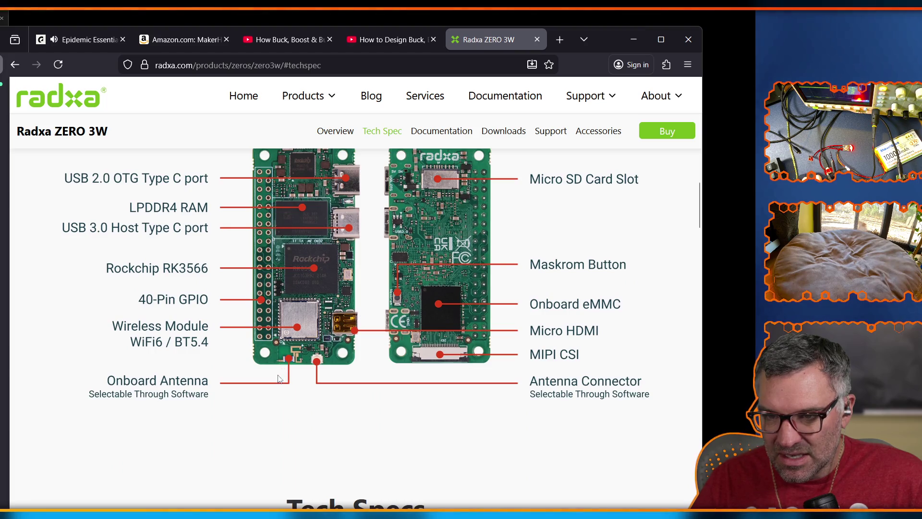
scroll(263, 396, down, 10)
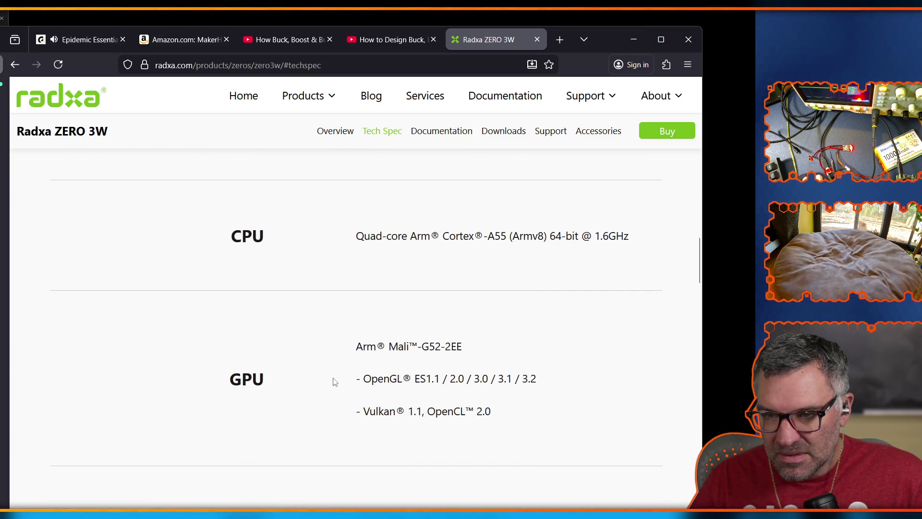
scroll(334, 382, down, 8)
scroll(365, 371, down, 4)
scroll(365, 371, down, 9)
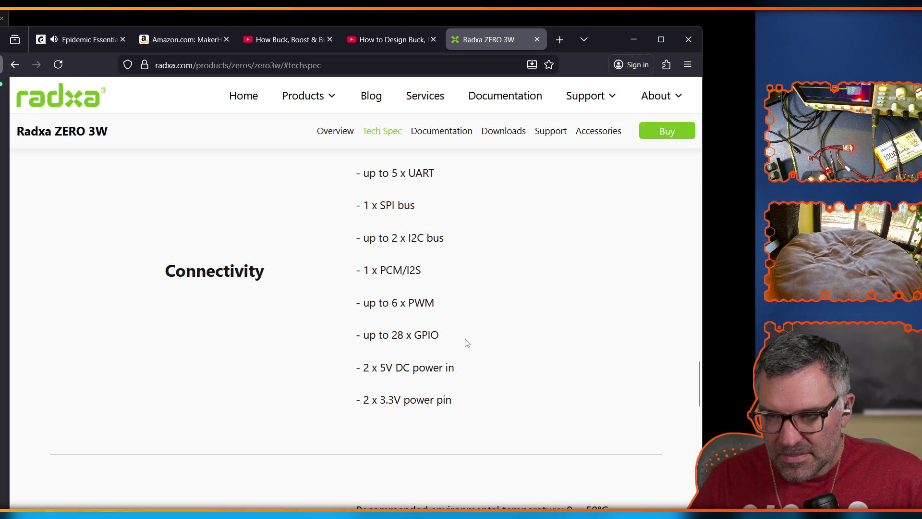
scroll(467, 342, down, 4)
scroll(460, 362, down, 9)
scroll(459, 360, down, 5)
scroll(459, 362, up, 20)
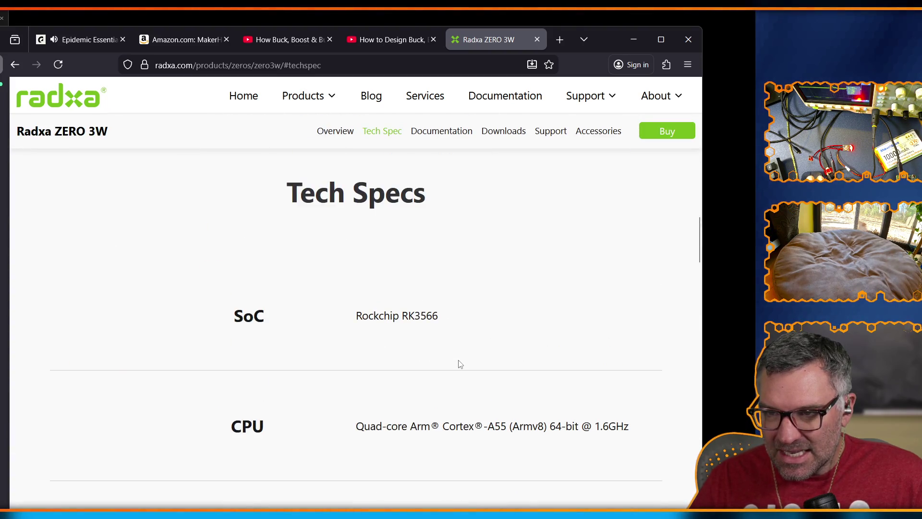
scroll(460, 363, up, 5)
scroll(469, 364, up, 6)
scroll(470, 365, up, 6)
scroll(442, 345, up, 5)
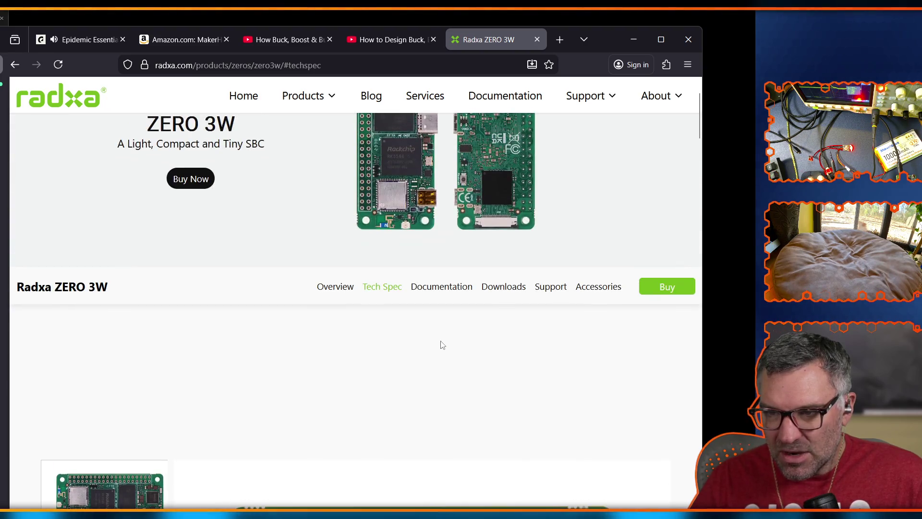
- Browse the ZERO 3W Documentation cards, then return to the main product page
click(440, 288)
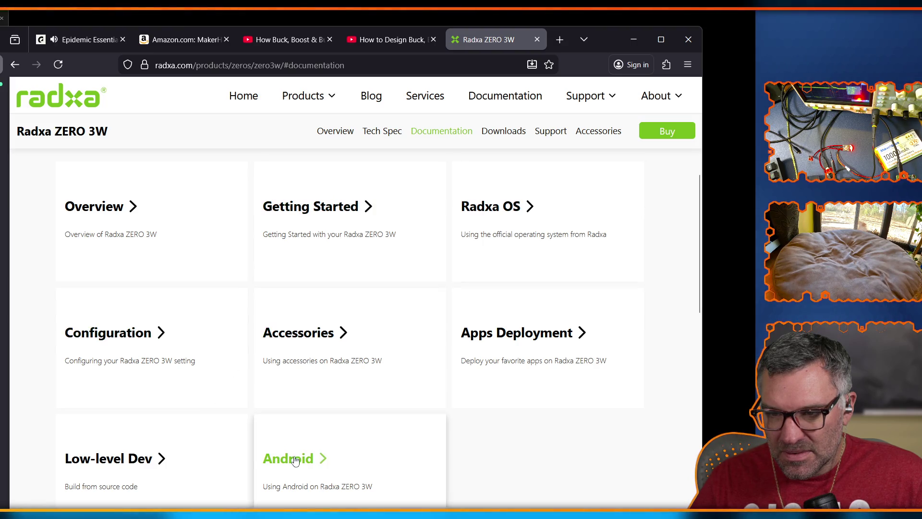
scroll(325, 341, down, 2)
scroll(329, 310, up, 1)
scroll(329, 309, down, 7)
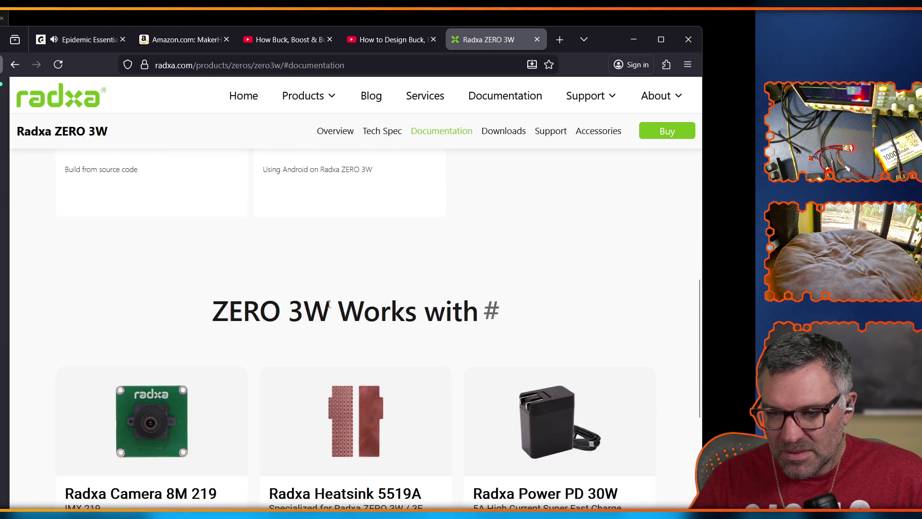
click(15, 66)
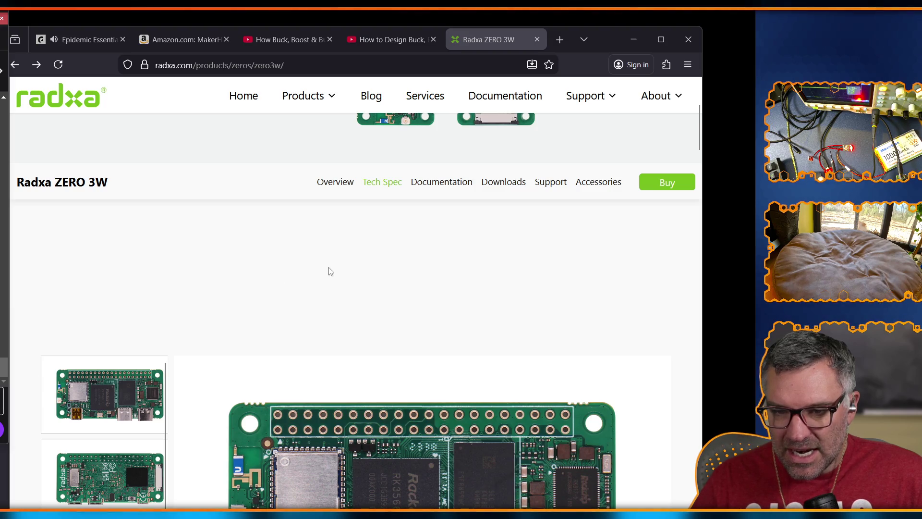
click(562, 42)
- Search Google for ADS1014, then correct the query to ADS1015
text(AD)
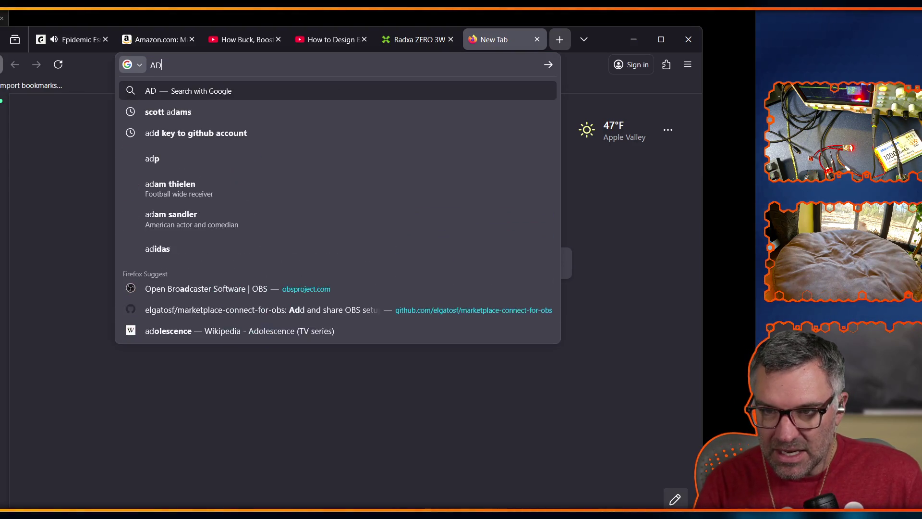
text(S1014)
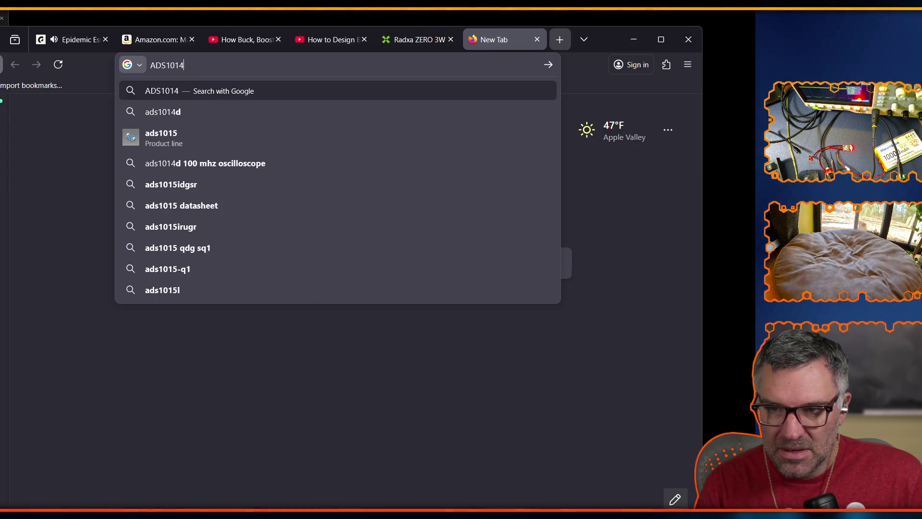
key(Return)
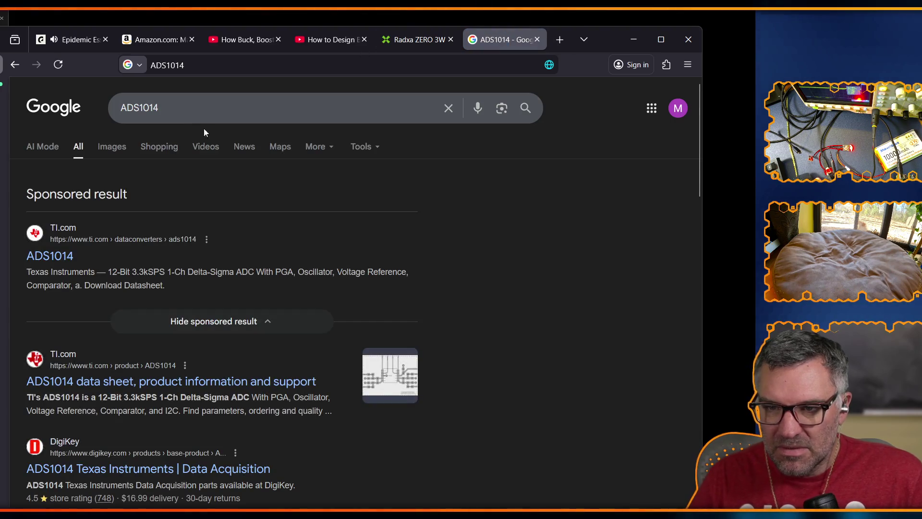
click(180, 104)
key(BackSpace)
text(5)
key(Return)
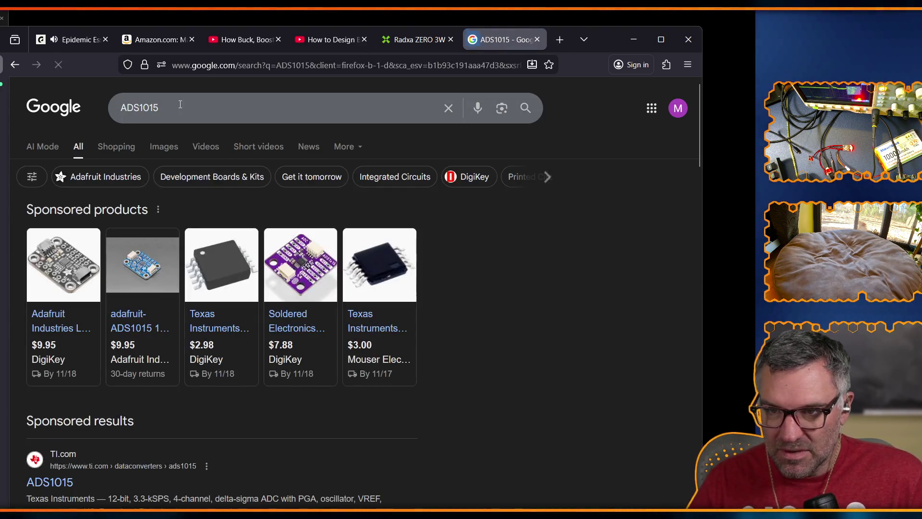
- Check the Adafruit ADS1015 board on DigiKey, then close it and scroll the results
mouse_move(59, 334)
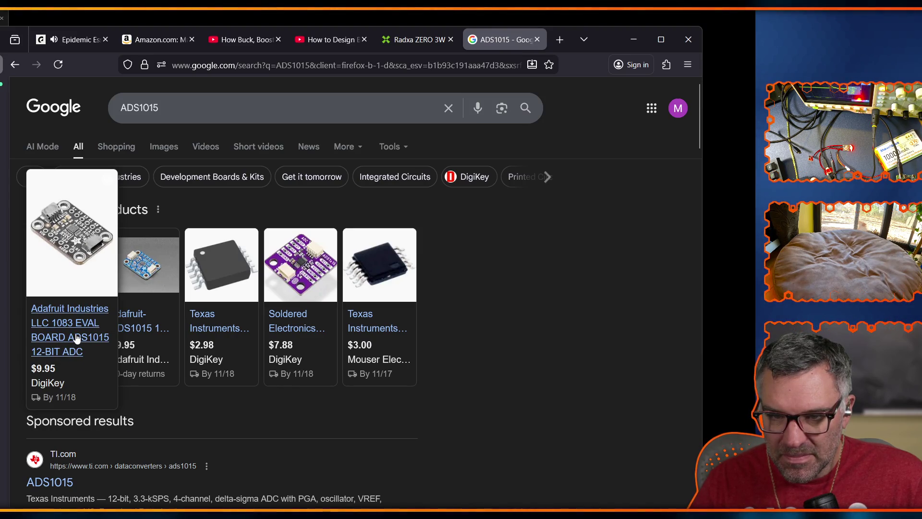
click(76, 337)
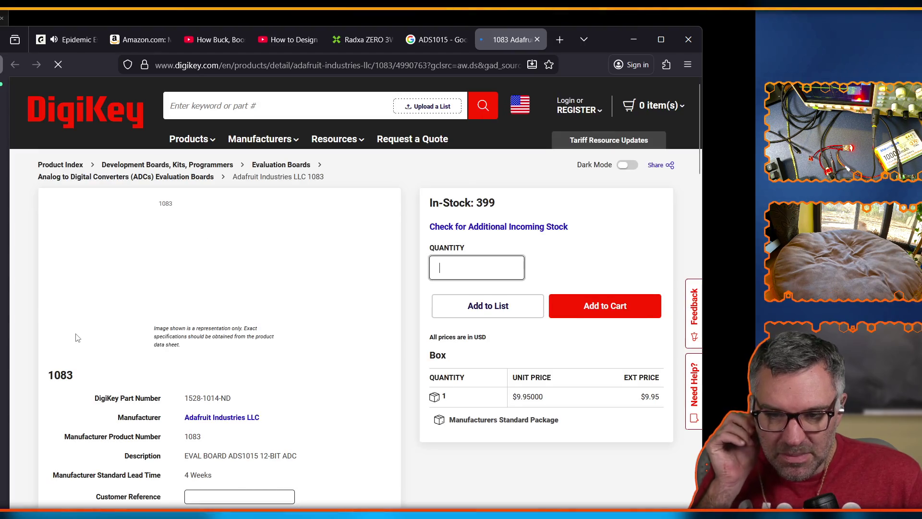
scroll(230, 333, down, 3)
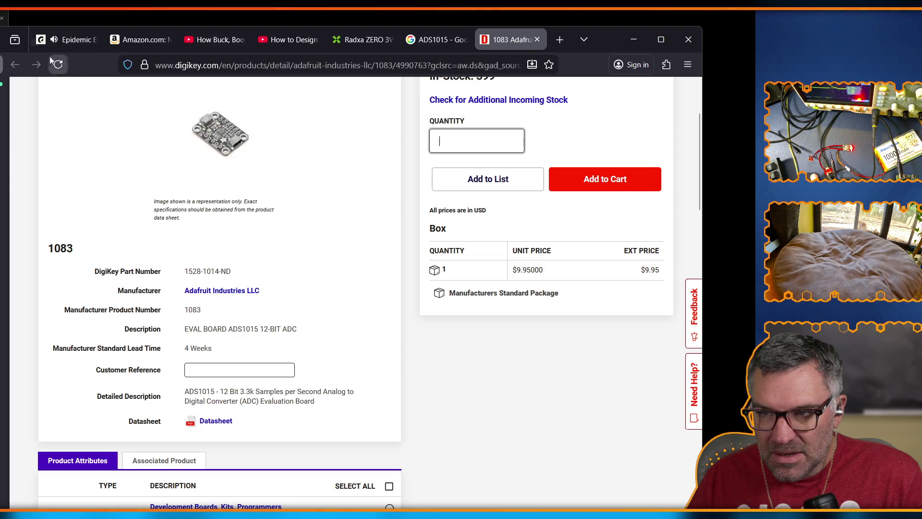
click(537, 40)
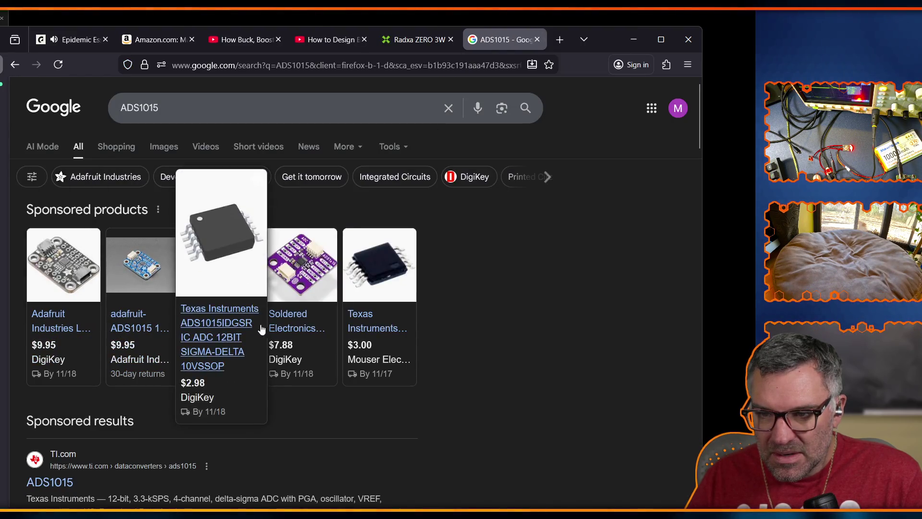
mouse_move(136, 339)
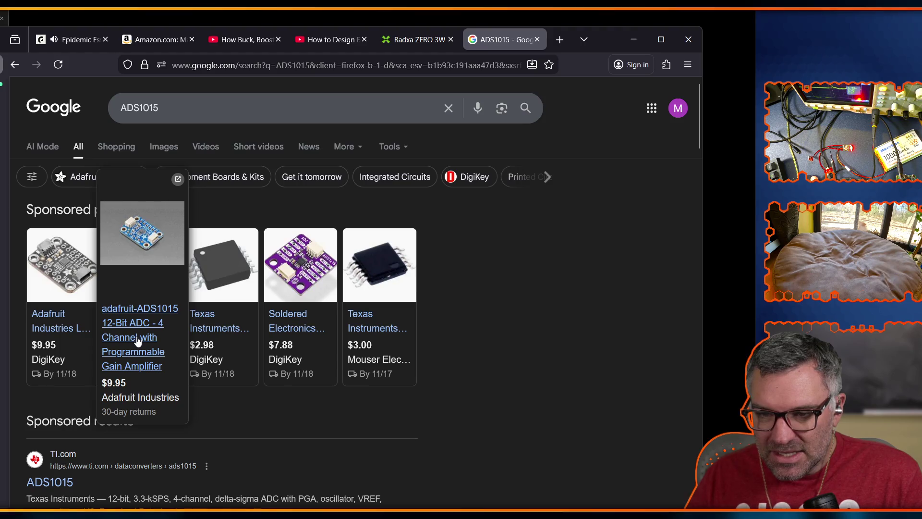
scroll(139, 351, down, 2)
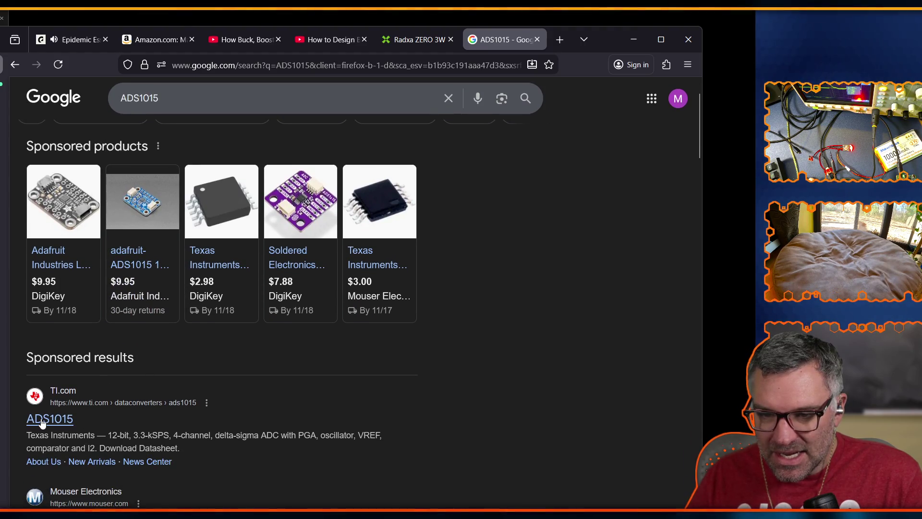
- Open TI's ADS1015 page and view parameters like 12-bit, 3.3 ksps, 4 channels, I2C
click(41, 420)
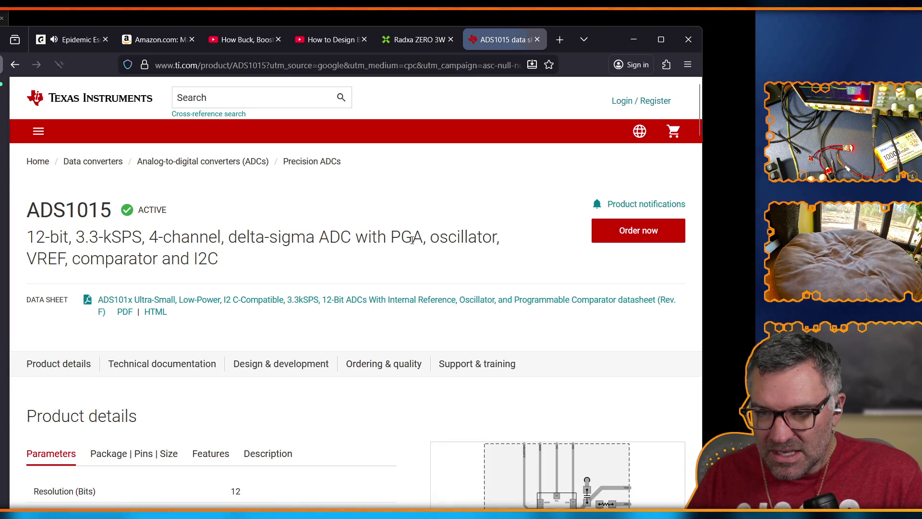
scroll(304, 272, down, 4)
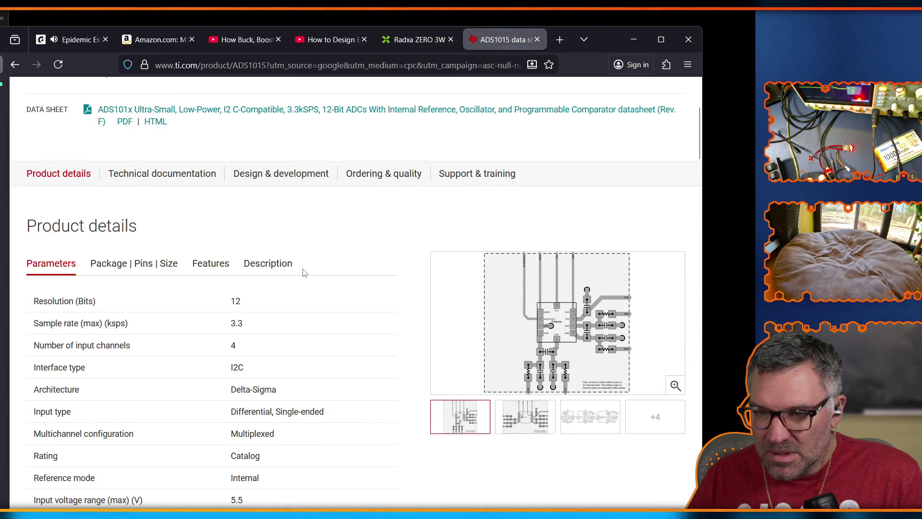